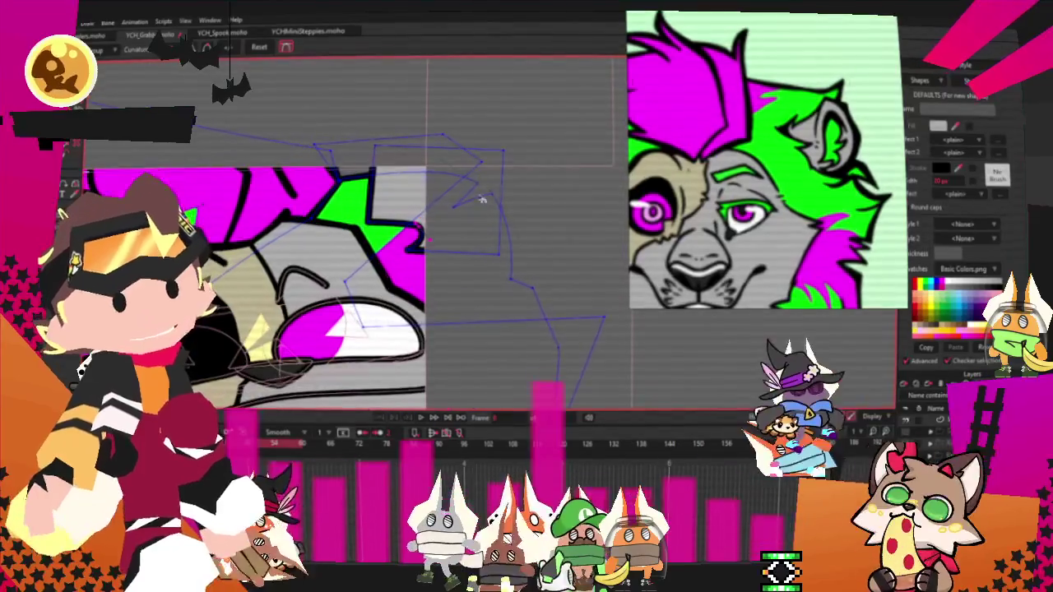
scroll(482, 200, up, 2)
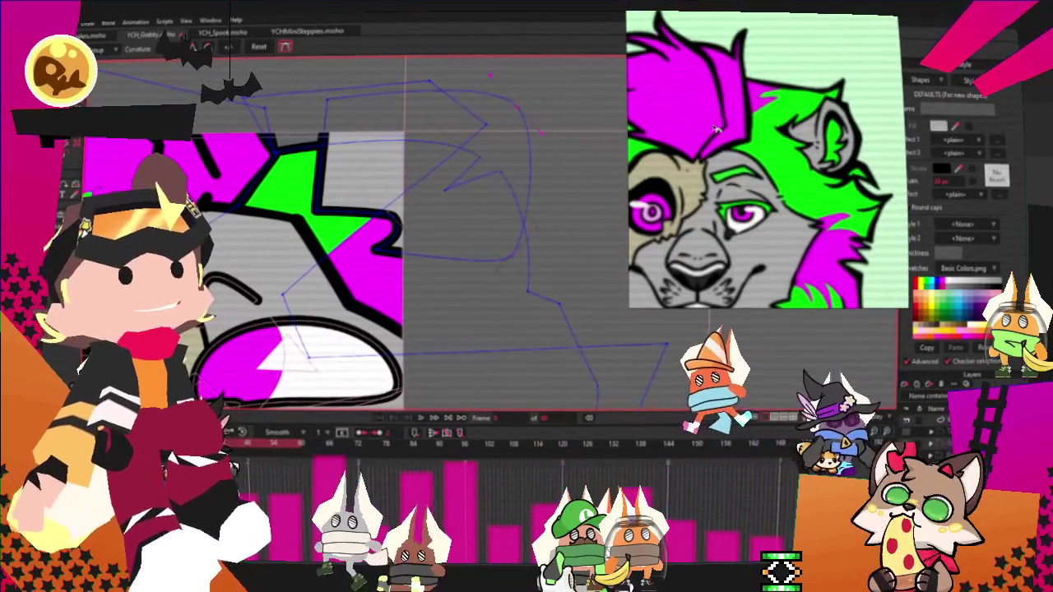
Step: Drag the arm outline's points to turn its corners into smooth curves and remove the stray loops
drag(322, 106, 365, 99)
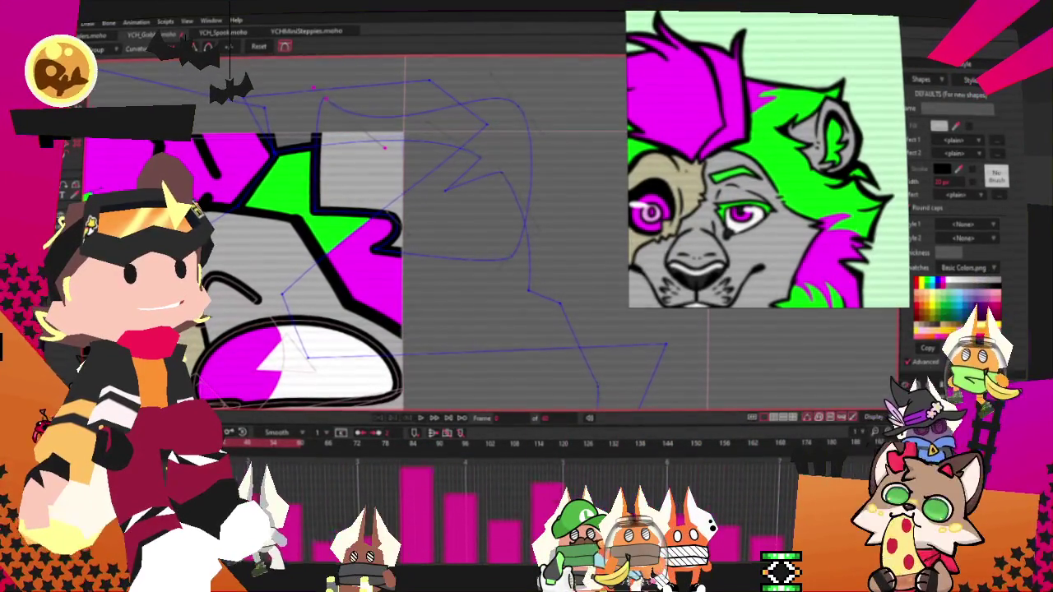
drag(409, 123, 356, 177)
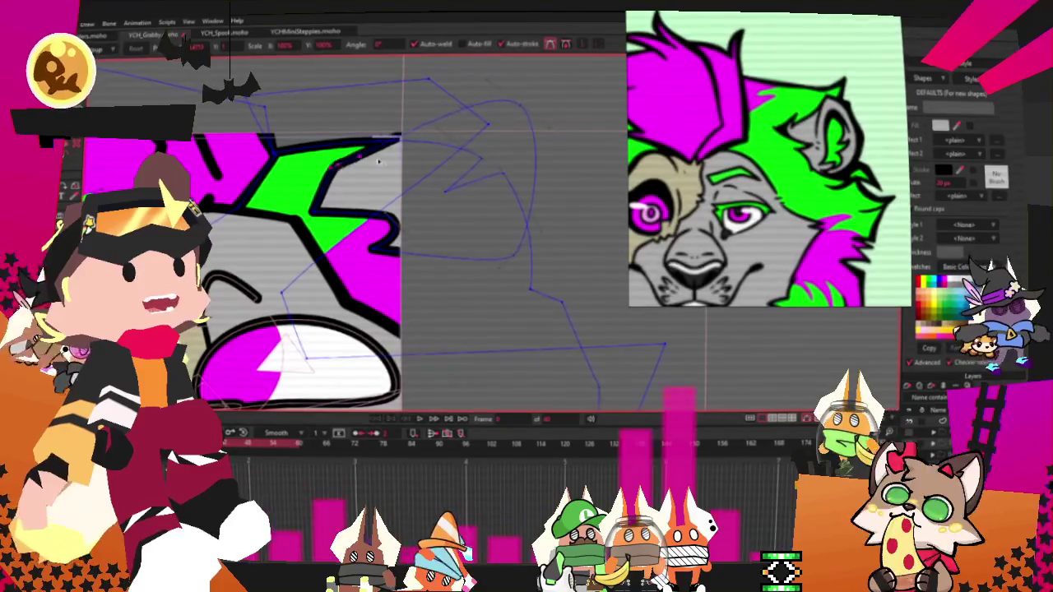
drag(511, 104, 411, 96)
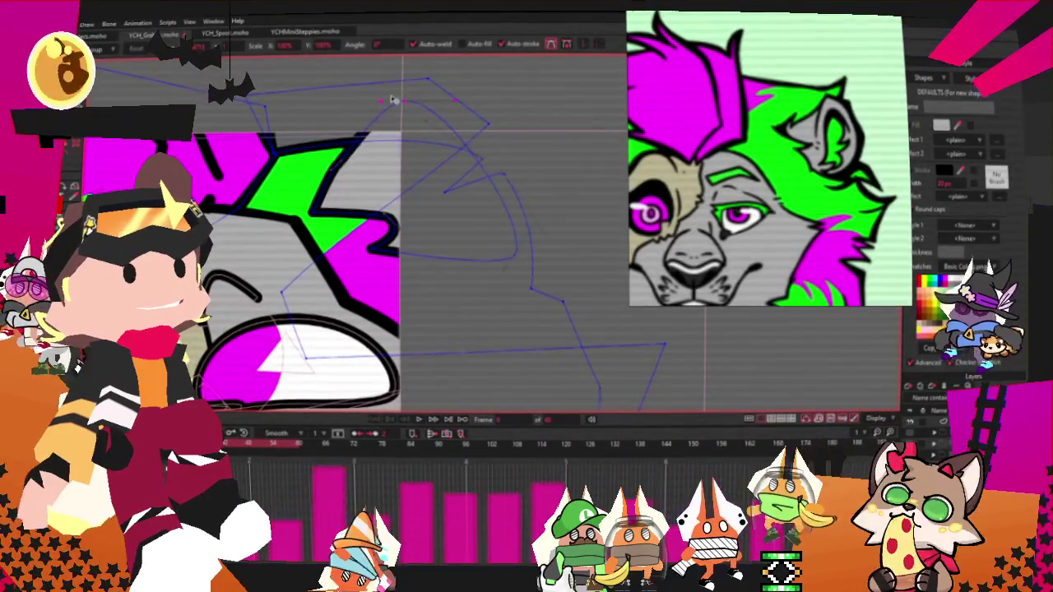
drag(523, 254, 466, 239)
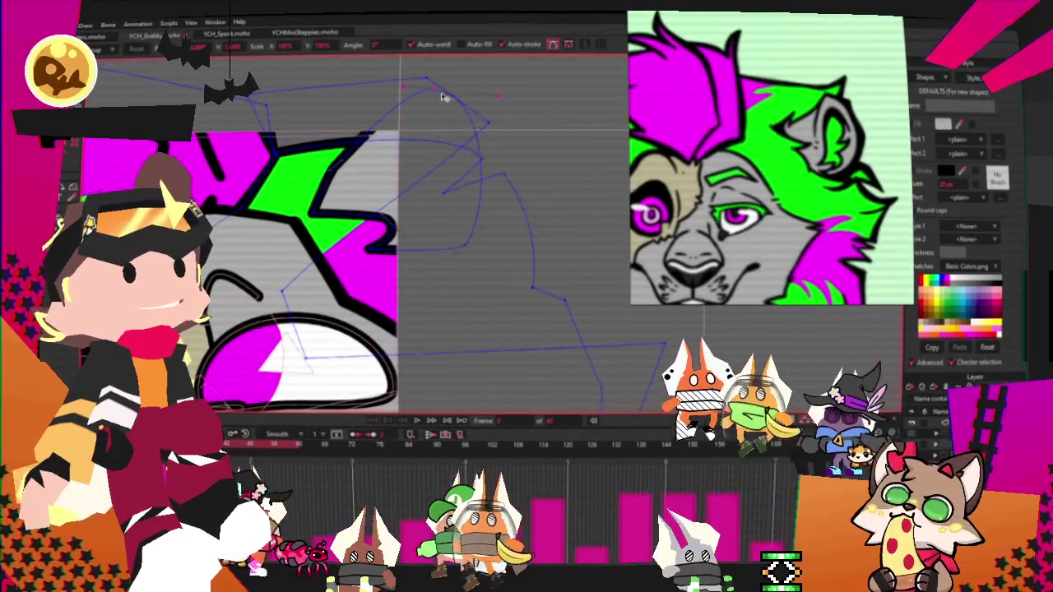
mouse_move(442, 98)
mouse_down()
mouse_move(459, 229)
mouse_move(319, 218)
mouse_up()
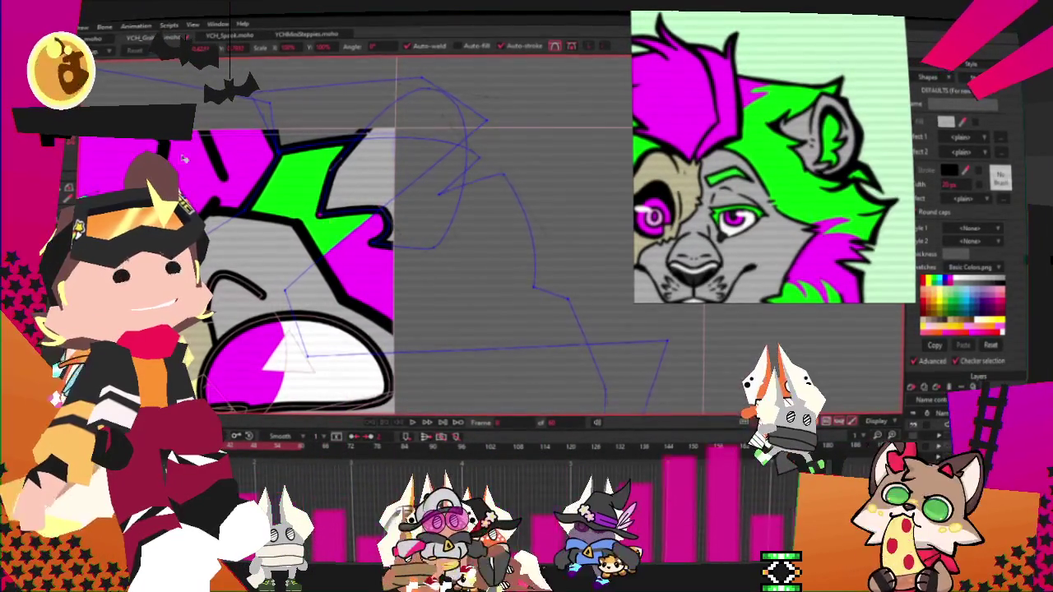
Step: Zoom in and nudge the inner black curve of the arm to the right
key(c)
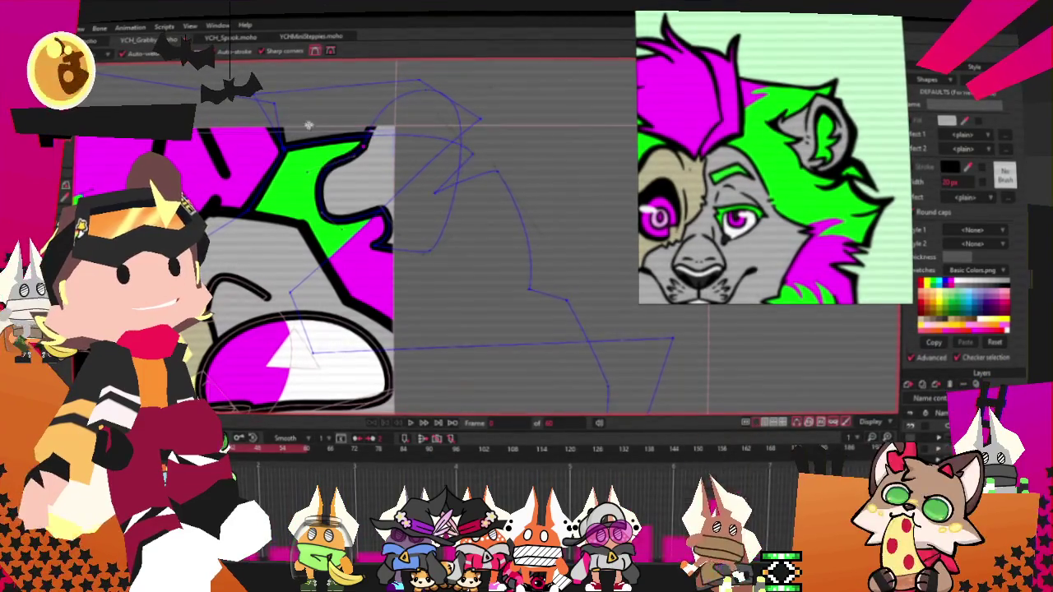
scroll(358, 174, up, 2)
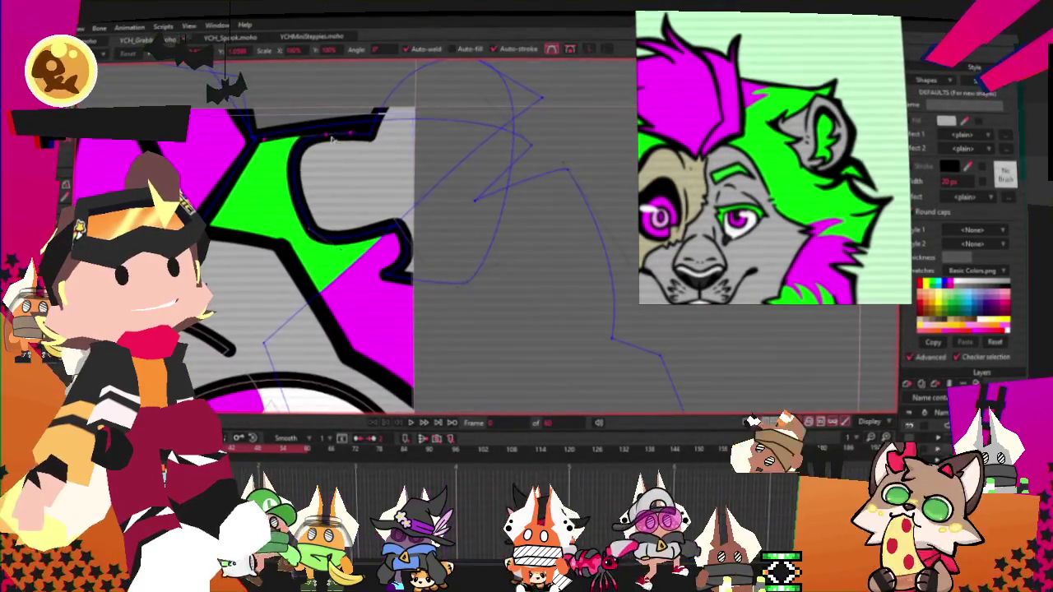
drag(300, 156, 311, 156)
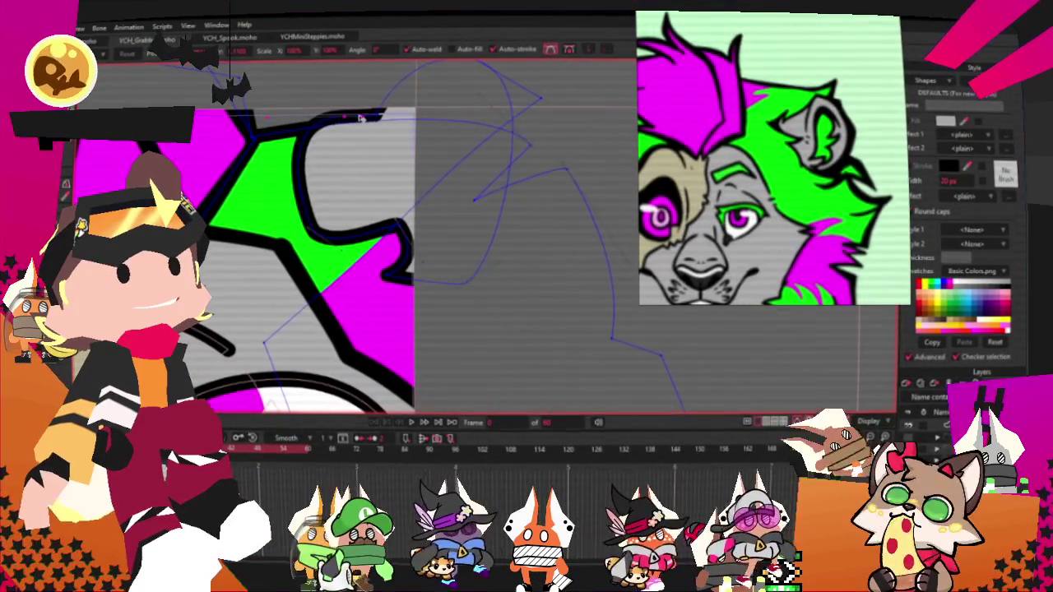
drag(360, 111, 384, 116)
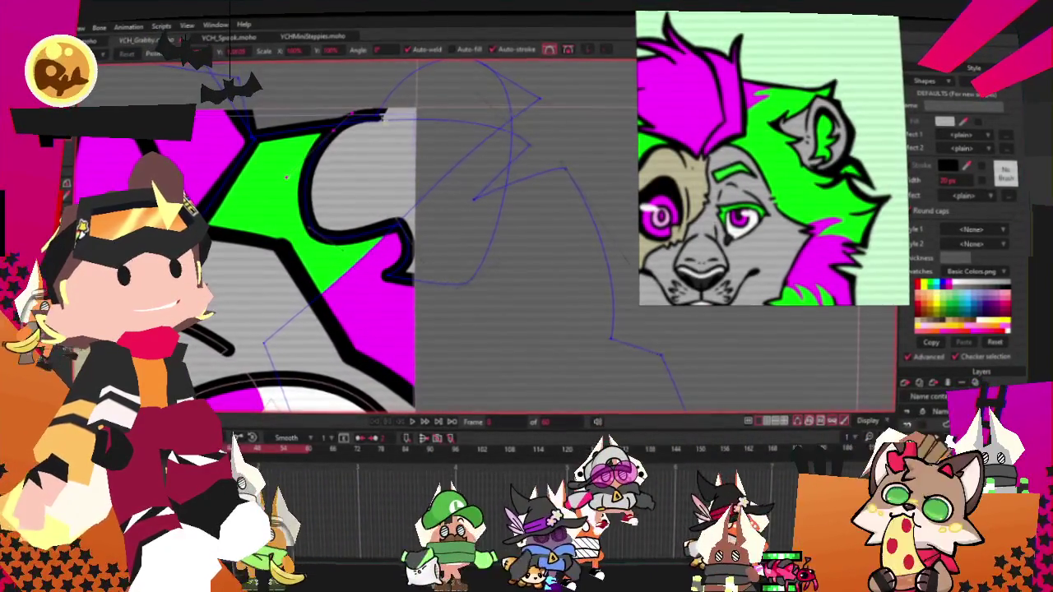
scroll(383, 116, down, 1)
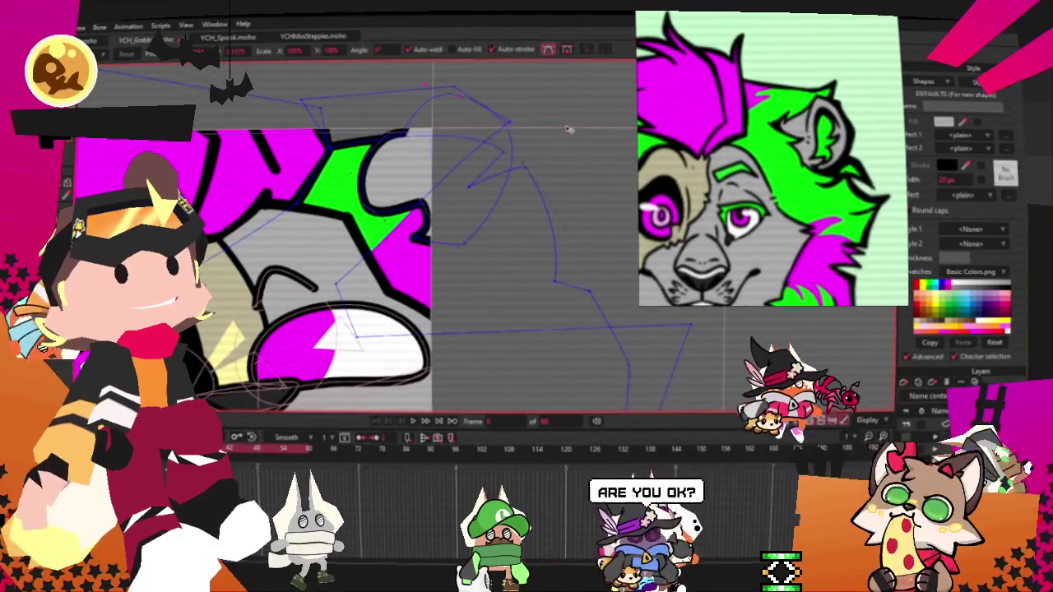
Step: Play the timeline twice to preview the paw pressing against the screen
click(414, 422)
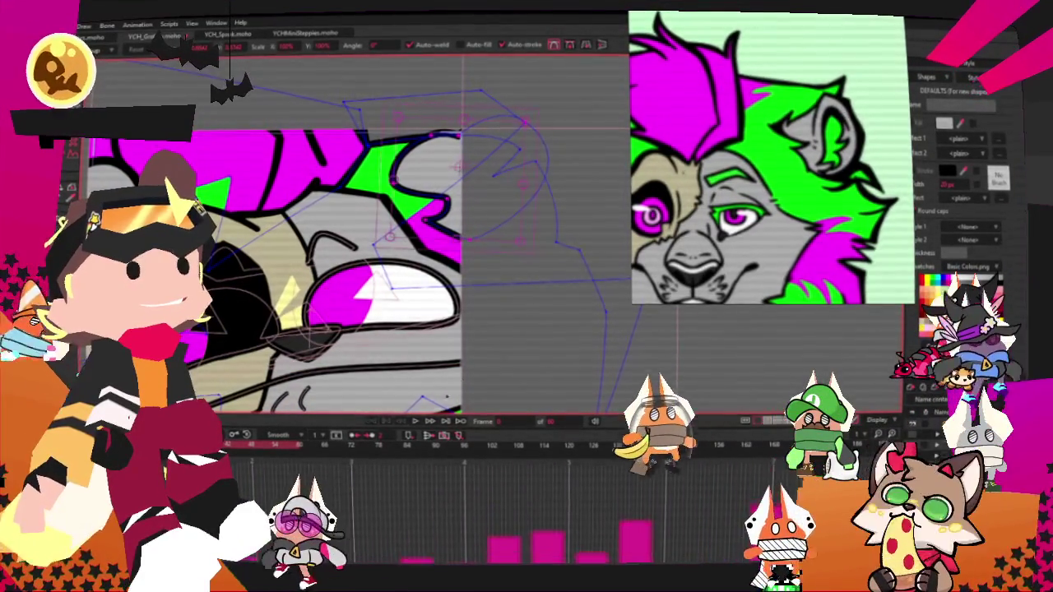
click(421, 423)
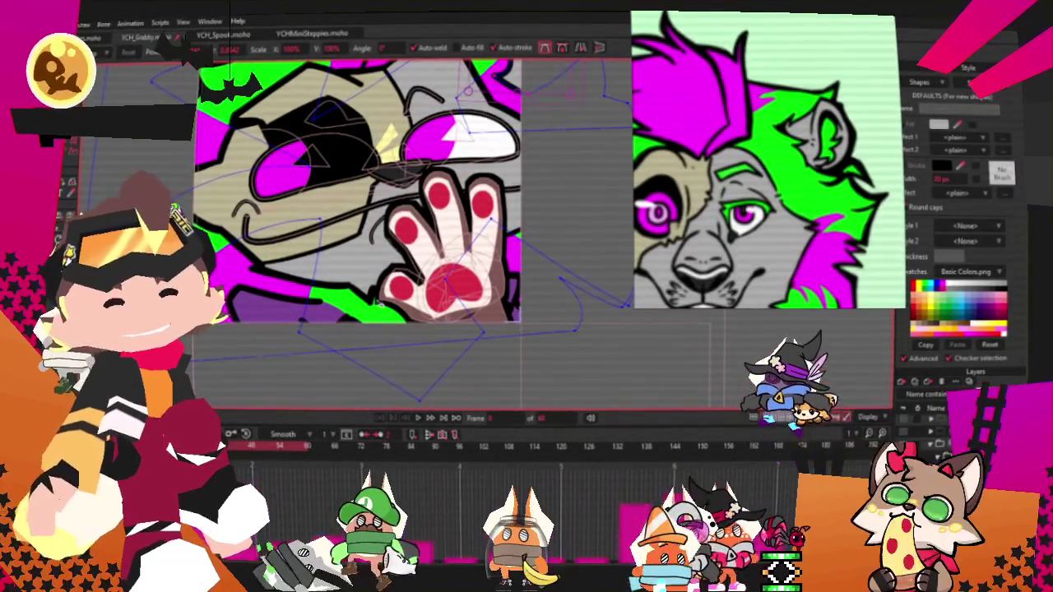
Step: Select the paw's palm and all its pad shapes together with the Select Shape tool
scroll(436, 256, up, 3)
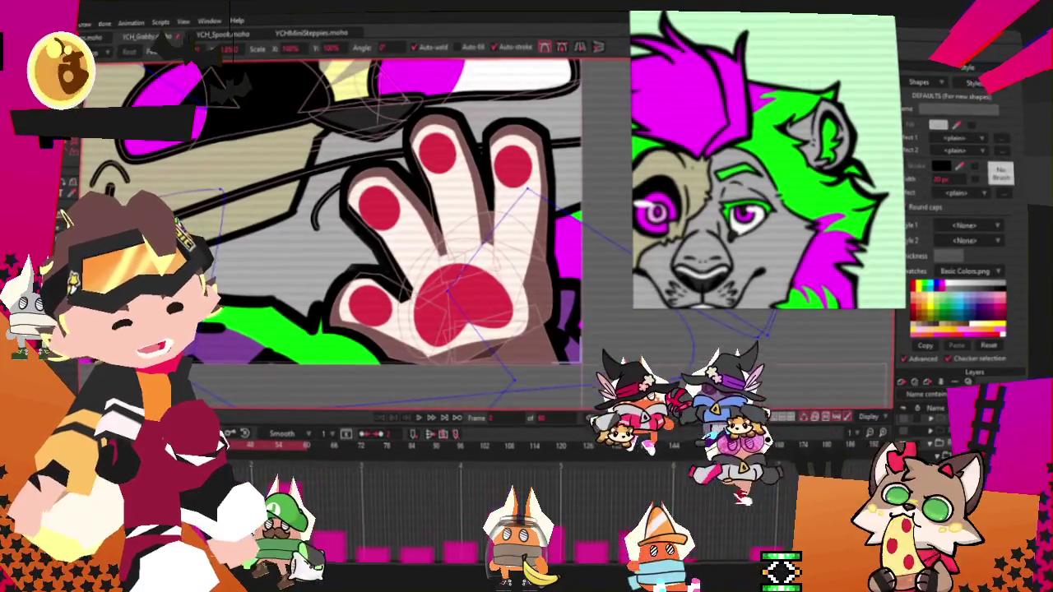
key(g)
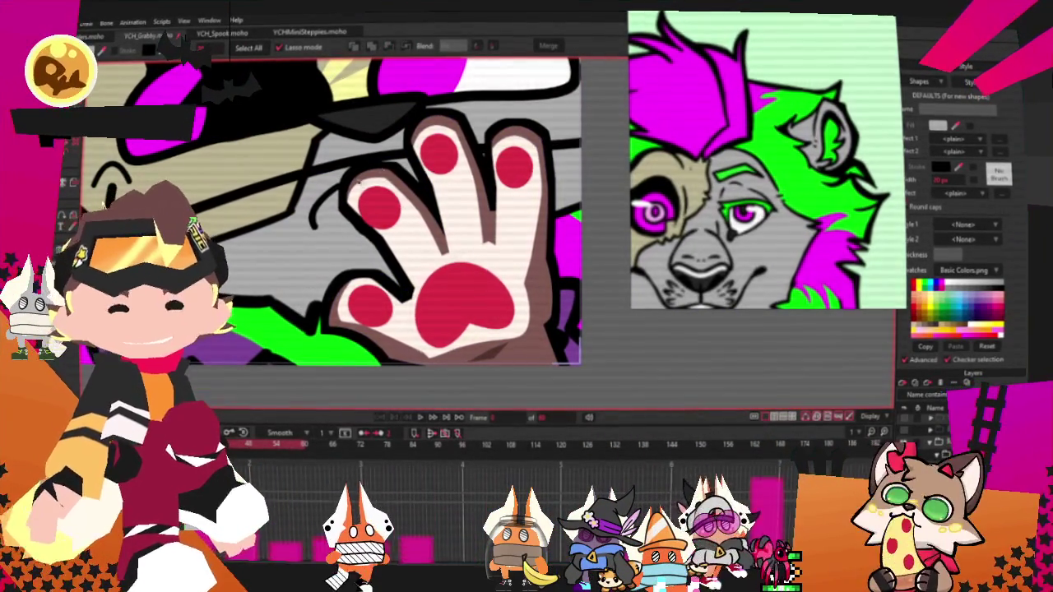
click(551, 312)
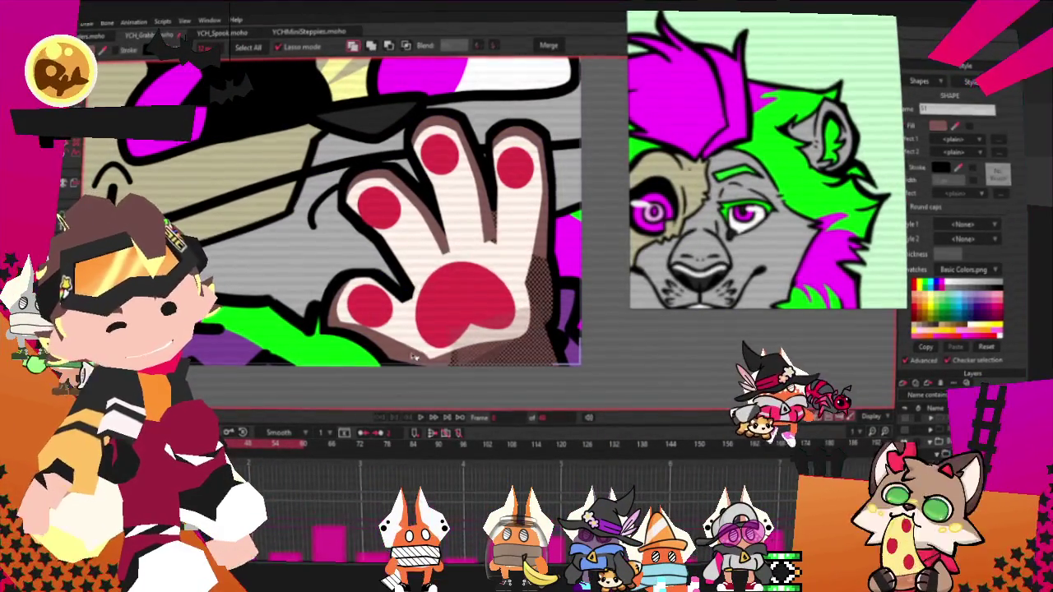
scroll(445, 200, up, 2)
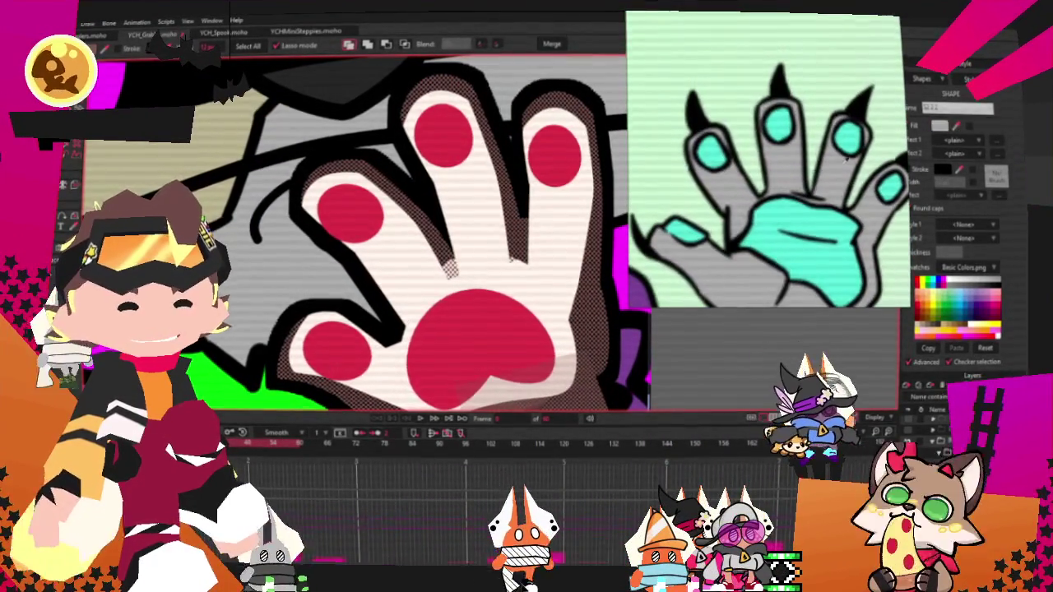
click(444, 136)
shift+click(549, 156)
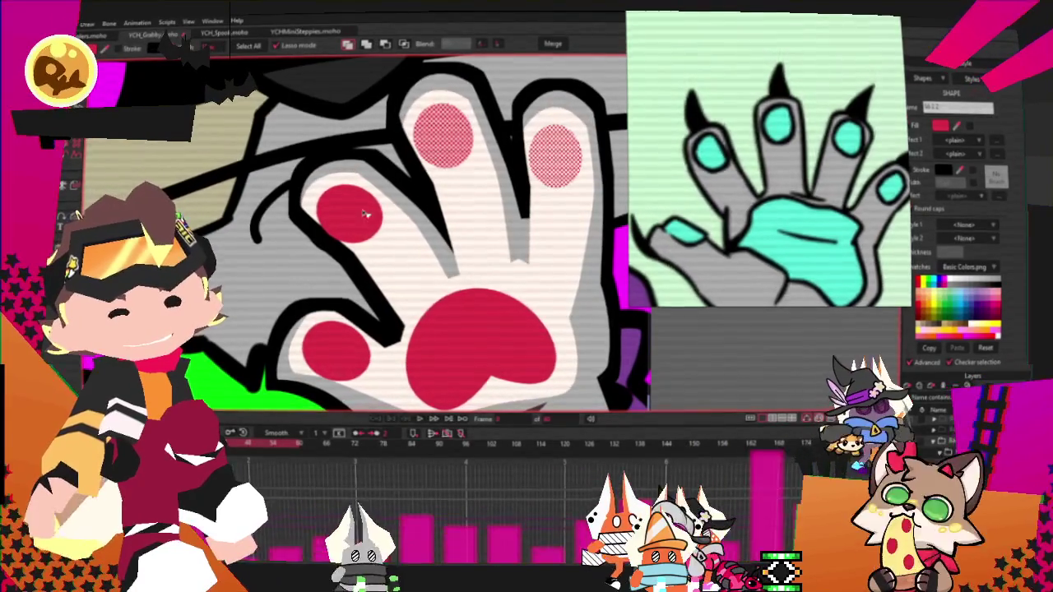
shift+click(366, 214)
shift+click(341, 348)
shift+click(475, 343)
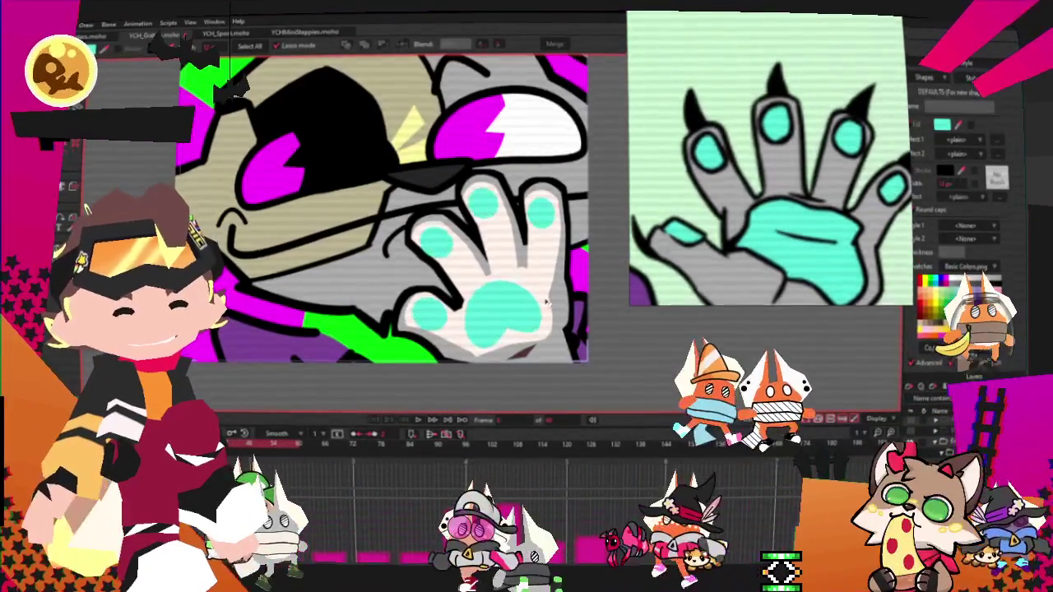
key(t)
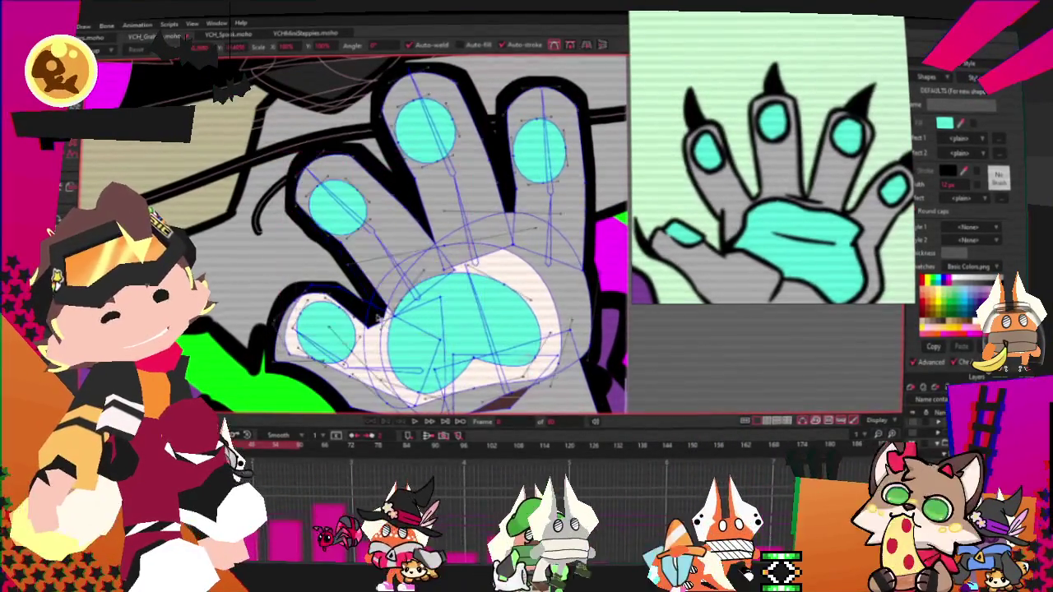
Step: Give the pale palm shape of the paw a grey (120,120,120) fill
scroll(345, 362, up, 2)
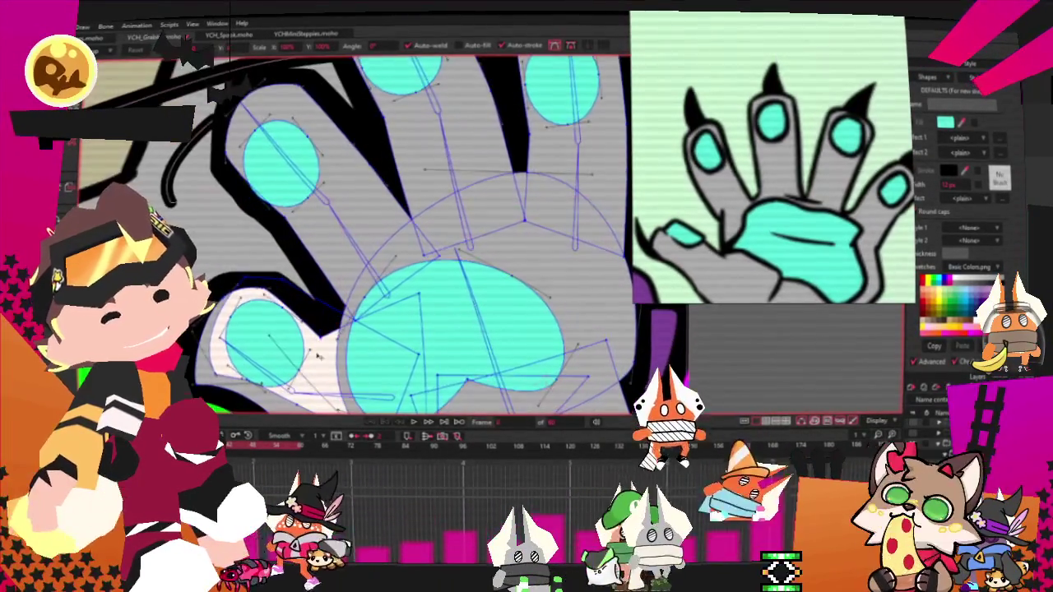
scroll(313, 365, down, 1)
scroll(386, 353, down, 2)
scroll(469, 341, down, 1)
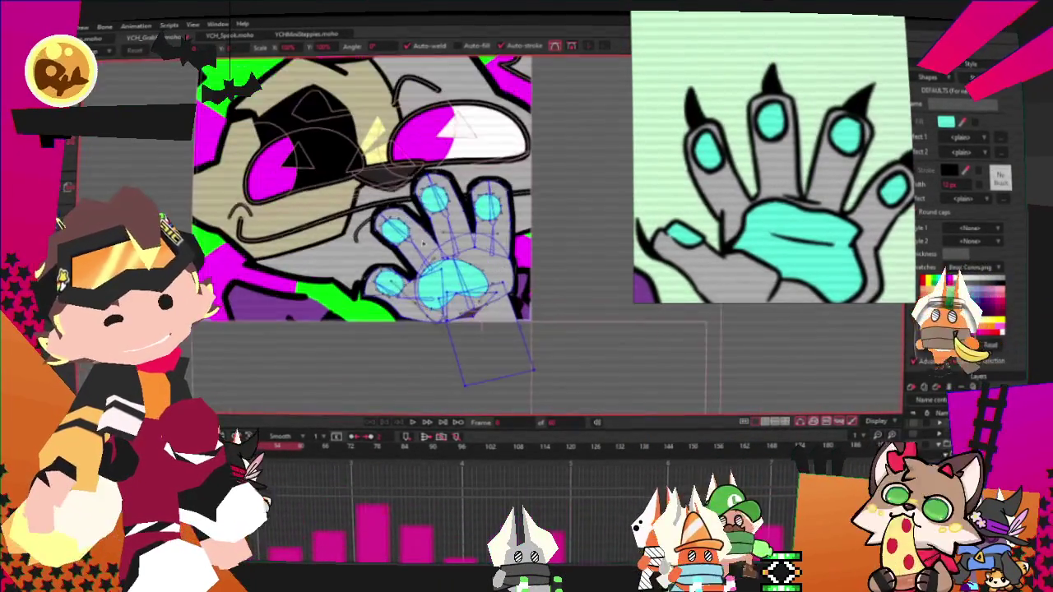
scroll(474, 338, up, 1)
key(g)
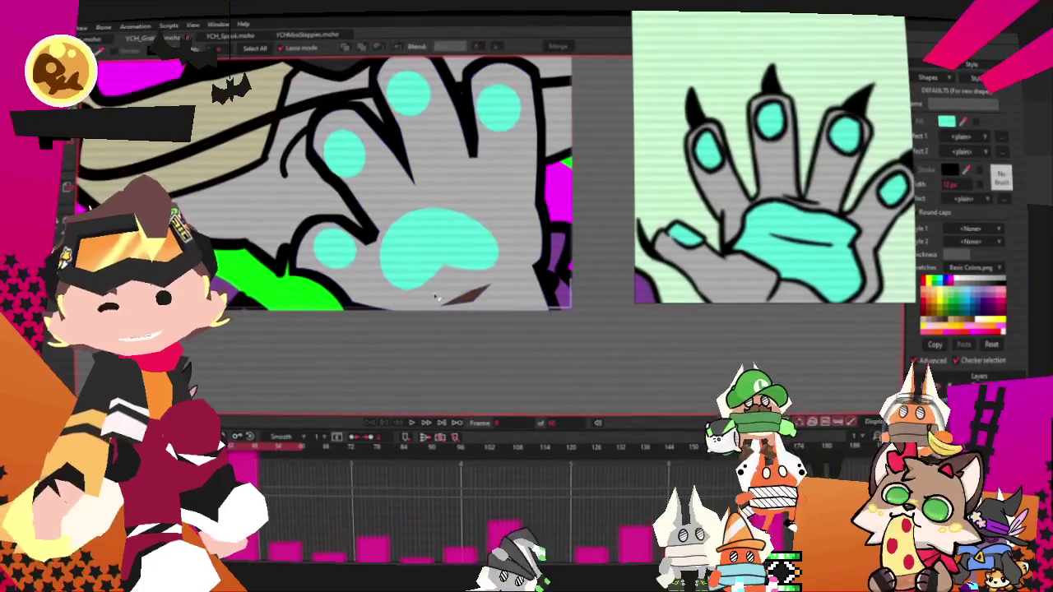
click(473, 296)
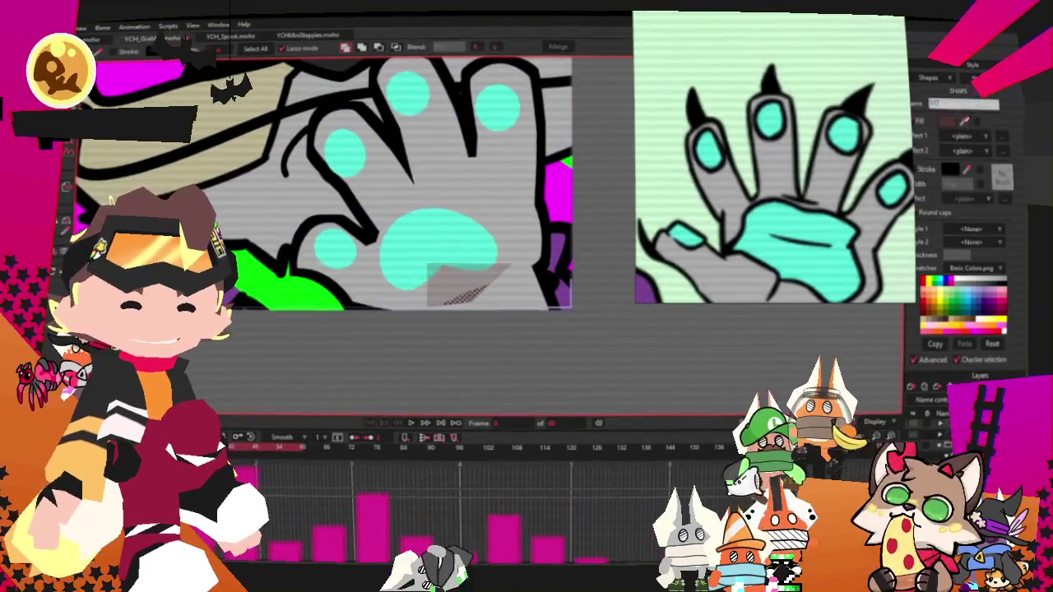
click(947, 123)
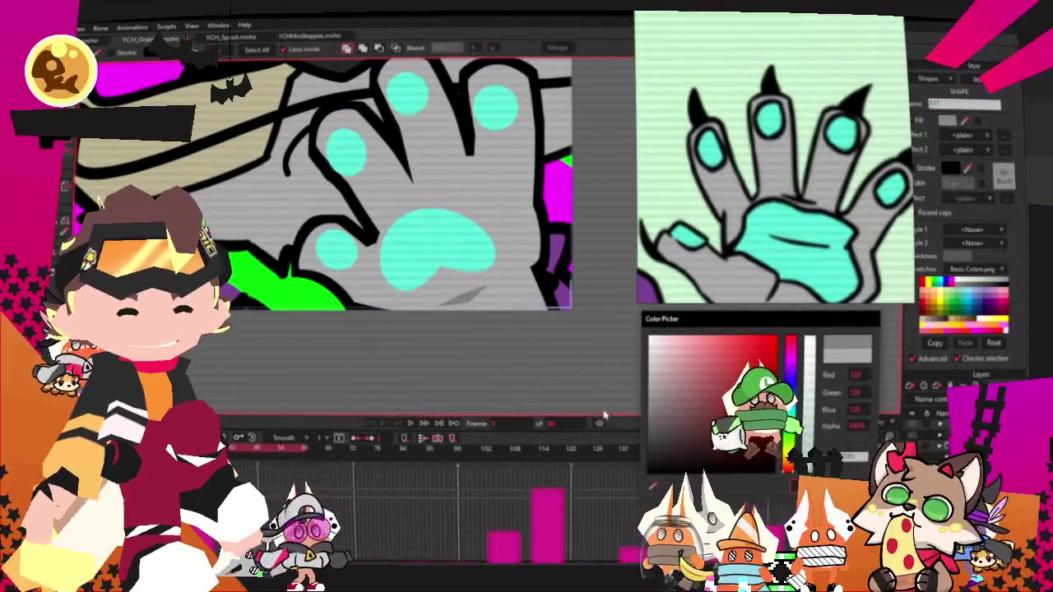
key(Return)
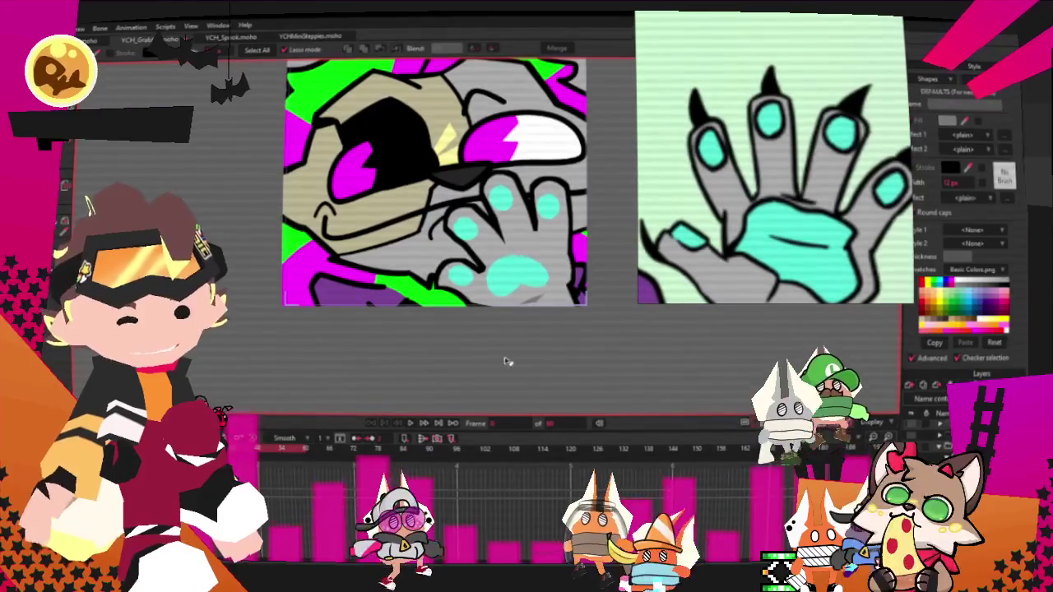
scroll(543, 263, down, 1)
scroll(543, 263, down, 2)
Step: Play the animation to watch the grey, teal-padded paw press across the lion's face
scroll(552, 254, down, 1)
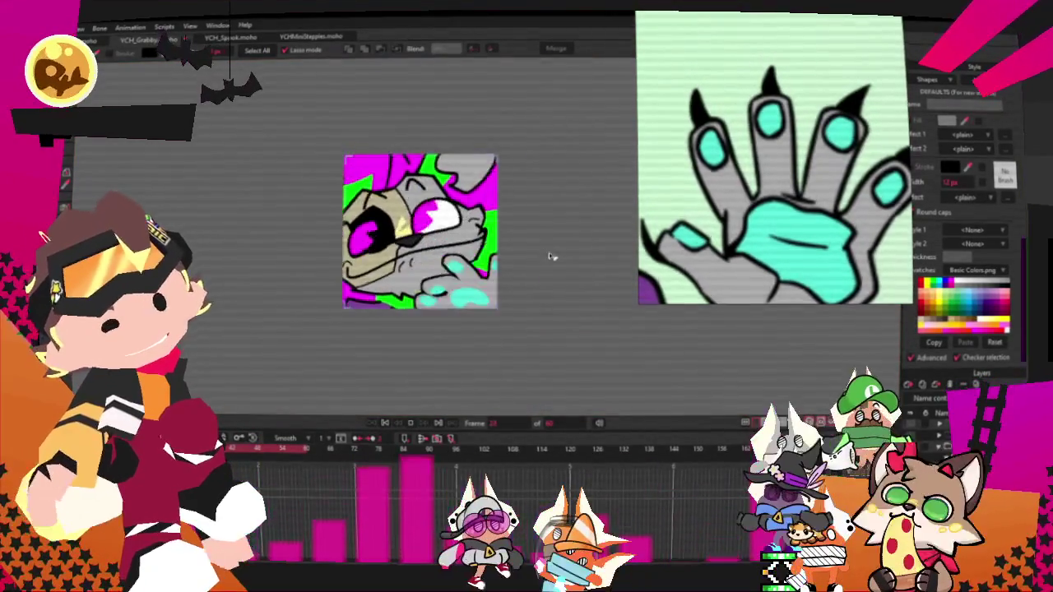
scroll(533, 270, down, 1)
key(space)
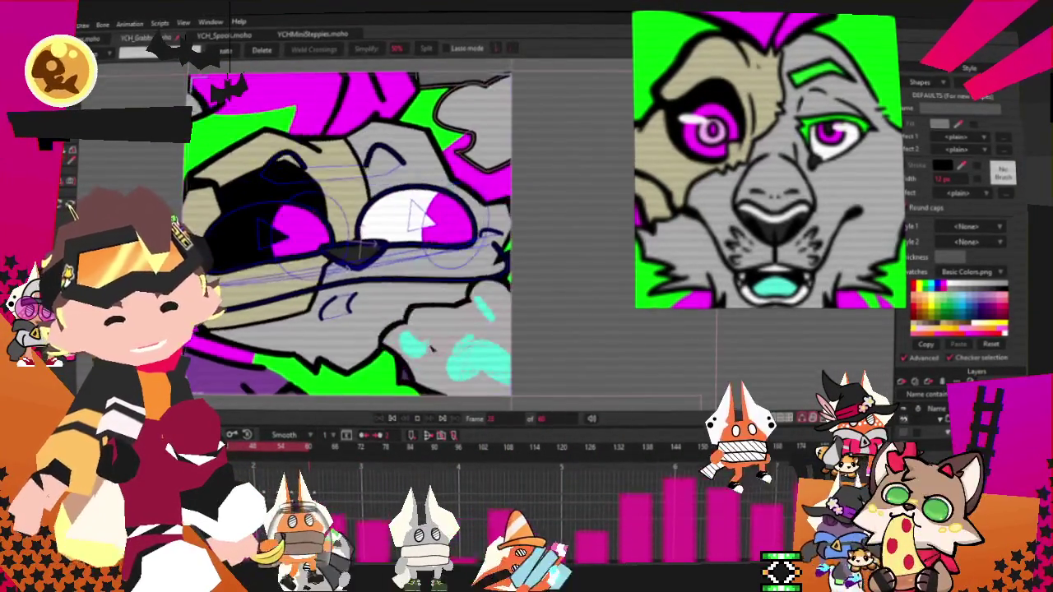
scroll(366, 234, down, 3)
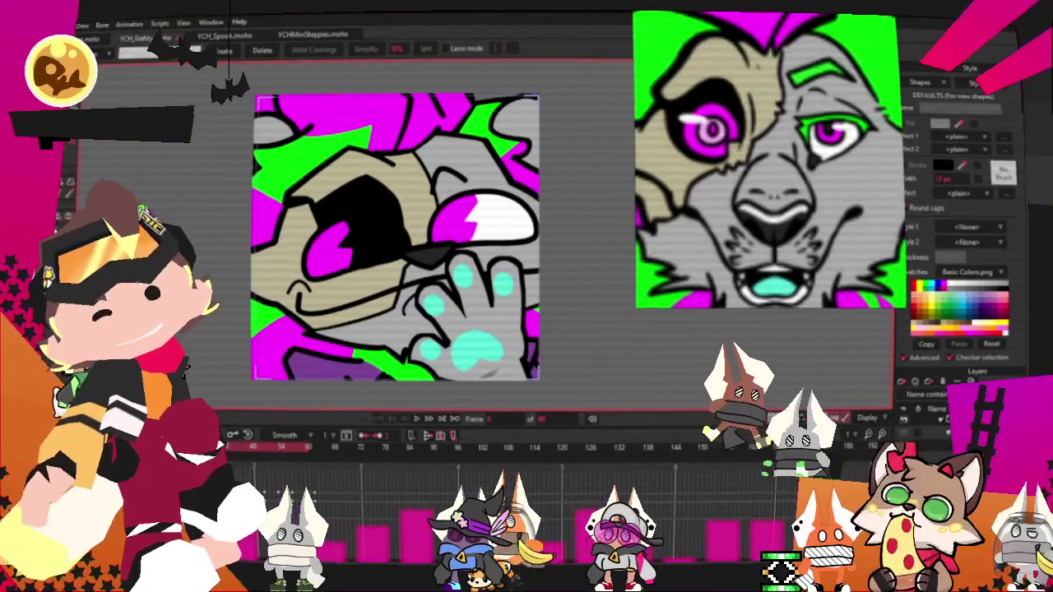
Step: Render a preview of the lion icon animation from the File menu, then close it
click(83, 25)
click(131, 212)
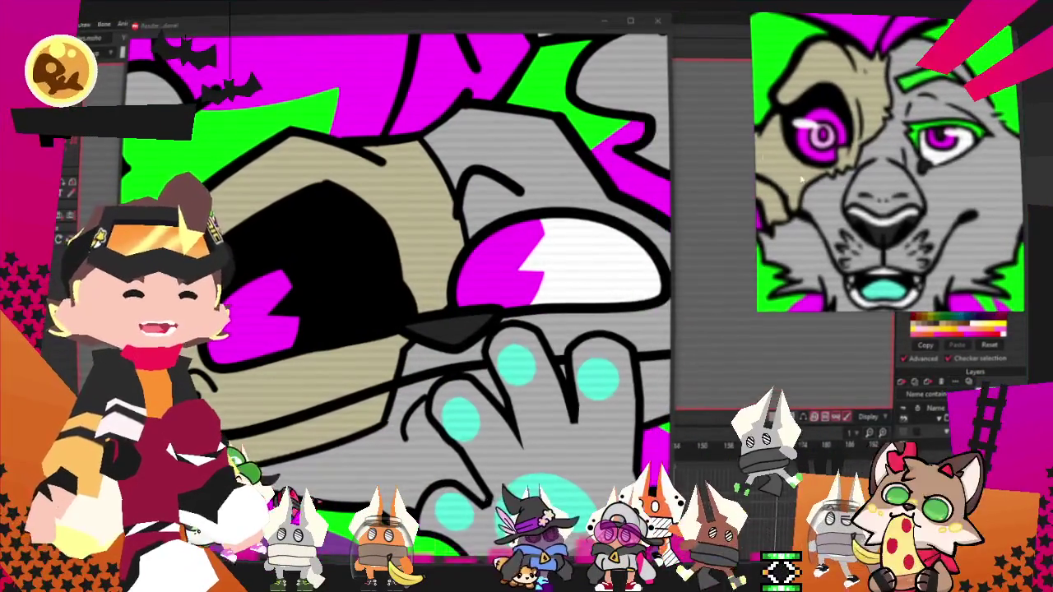
click(657, 22)
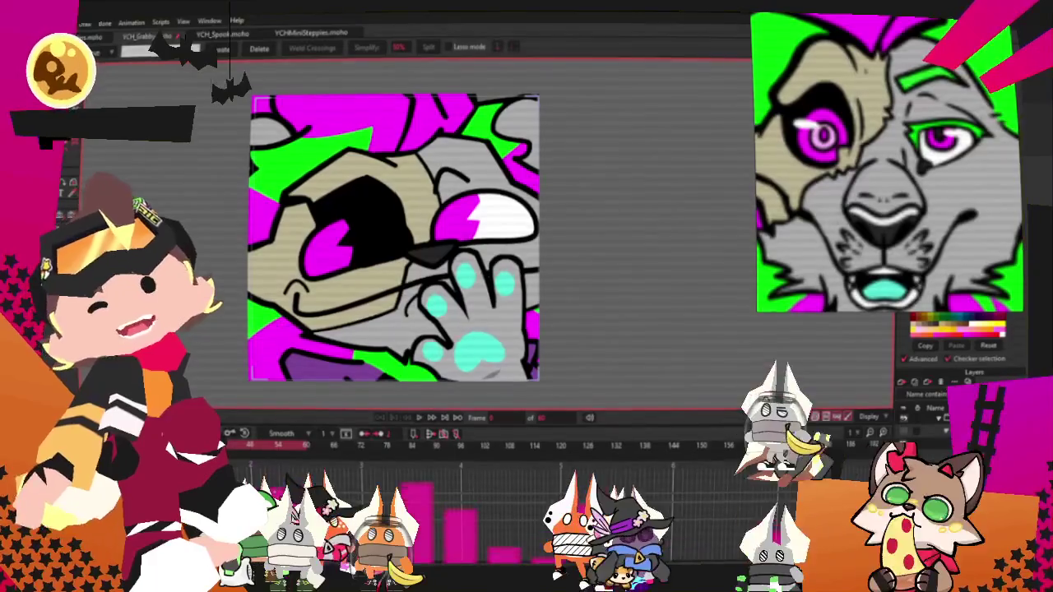
key(alt+f)
key(Escape)
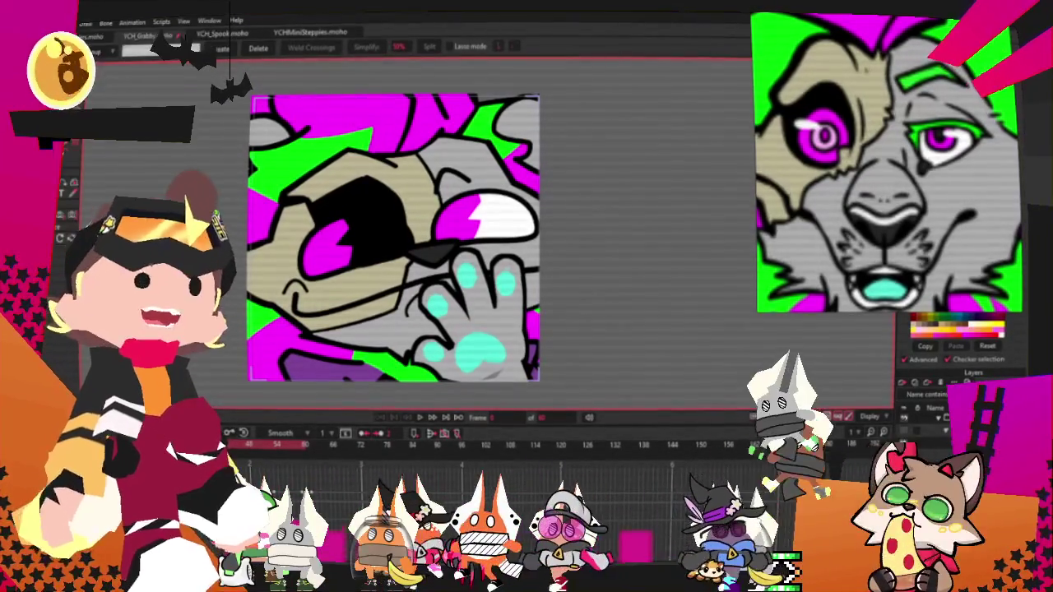